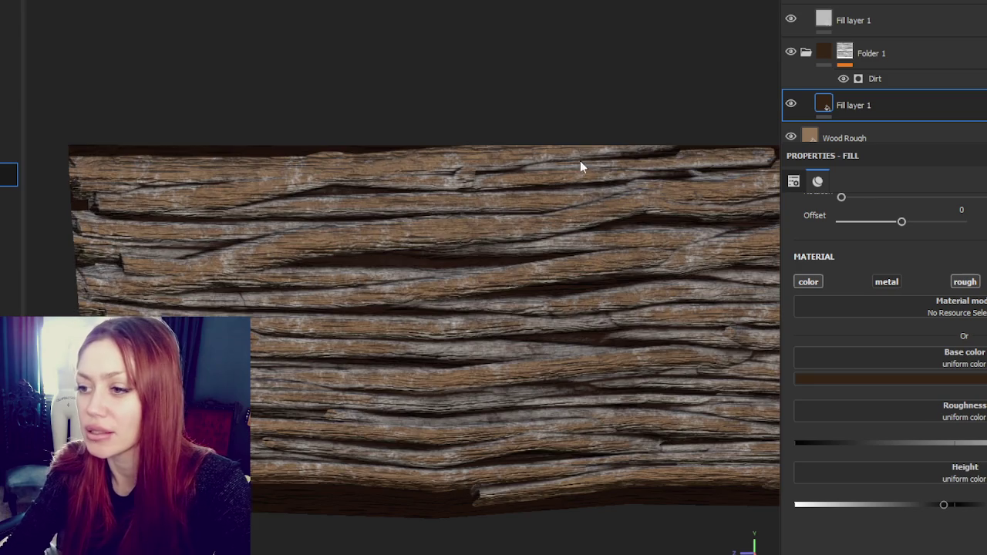
# - Move the brown fill into Folder 1 and tint the top fill's base colour a darker, greyer brown
pyautogui.moveTo(580, 160)
pyautogui.keyDown('alt'); pyautogui.mouseDown()
pyautogui.moveTo(662, 194)
pyautogui.moveTo(170, 301)
pyautogui.mouseUp(); pyautogui.keyUp('alt')
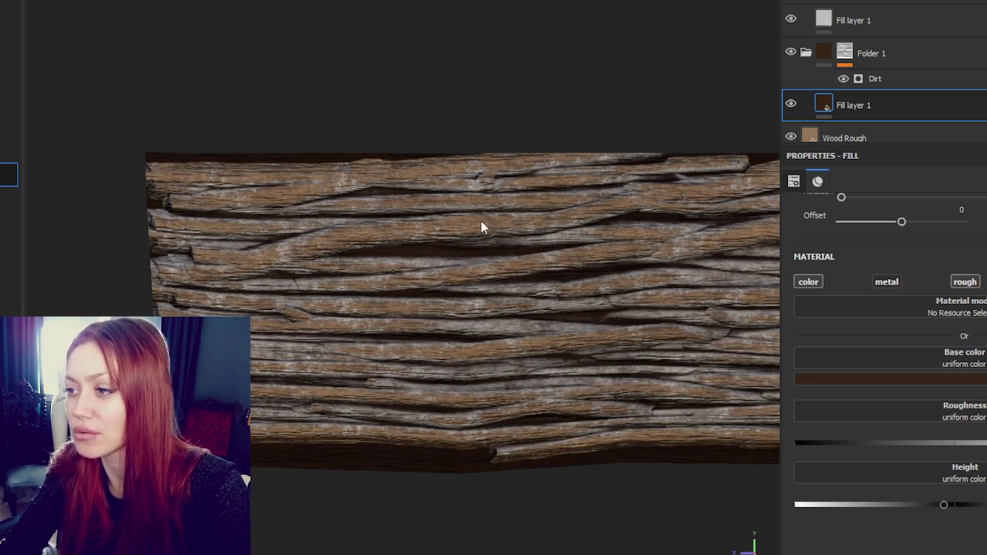
pyautogui.moveTo(813, 48); pyautogui.dragTo(816, 48)
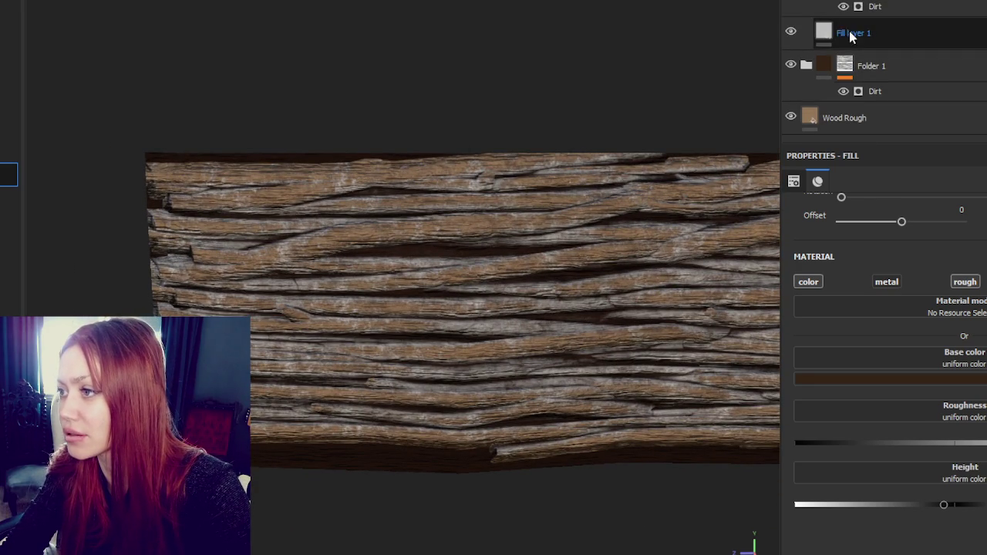
pyautogui.click(849, 32)
pyautogui.click(840, 376)
pyautogui.click(983, 409)
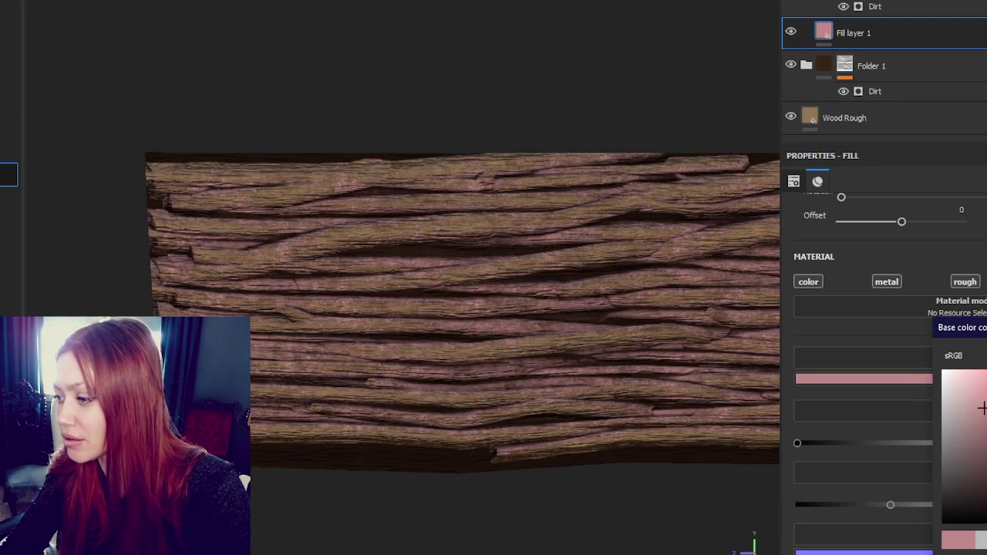
pyautogui.moveTo(981, 409)
pyautogui.mouseDown()
pyautogui.moveTo(986, 424)
pyautogui.moveTo(983, 382)
pyautogui.mouseUp()
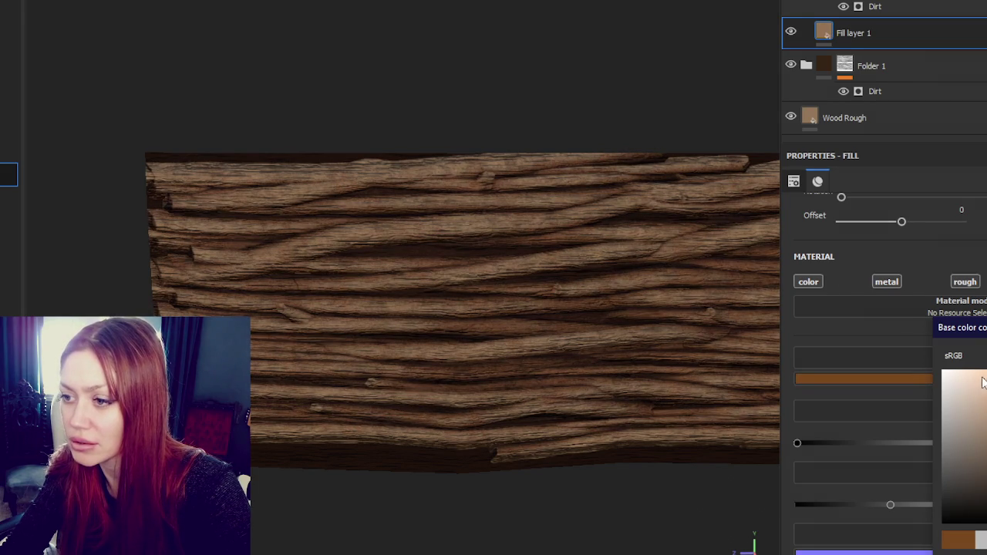
pyautogui.scroll(1, 864, 347)
pyautogui.keyDown('alt'); pyautogui.moveTo(557, 223); pyautogui.dragTo(368, 219); pyautogui.keyUp('alt')
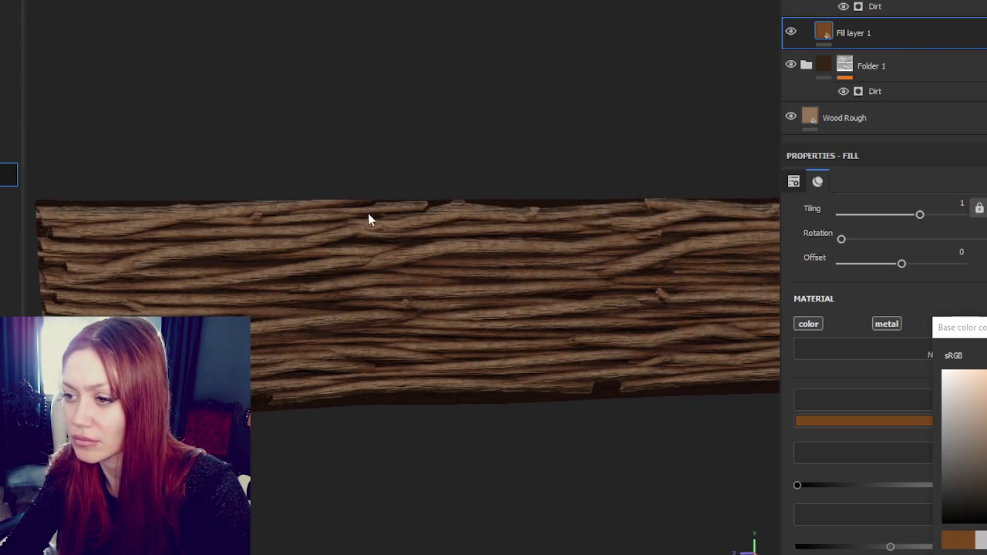
pyautogui.moveTo(986, 420); pyautogui.dragTo(986, 432)
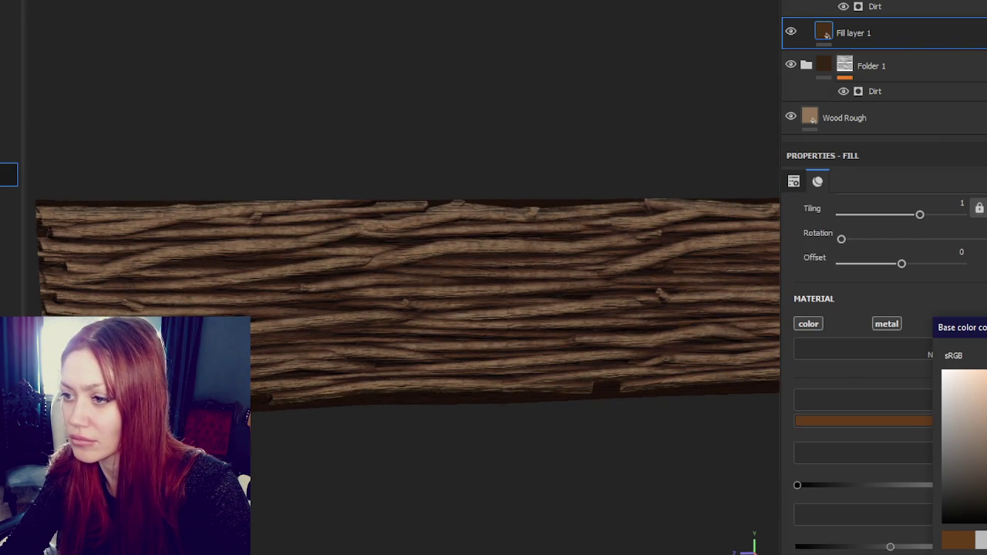
pyautogui.keyDown('alt'); pyautogui.moveTo(271, 91); pyautogui.dragTo(550, 117); pyautogui.keyUp('alt')
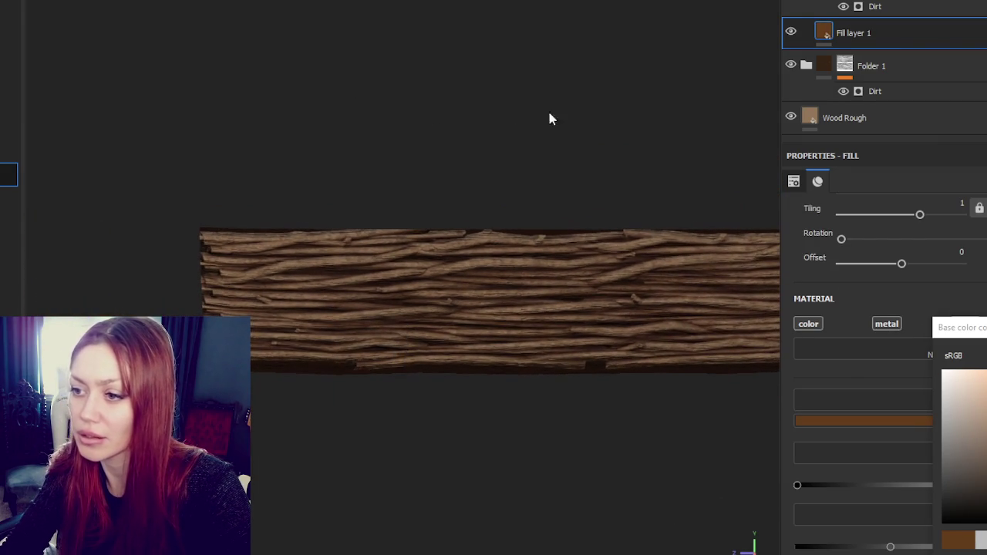
# - Delete the top fill, duplicate the dirt-masked colour folder with Ctrl+D, and bring up the Save dialog
pyautogui.press('Delete')
pyautogui.click(893, 90)
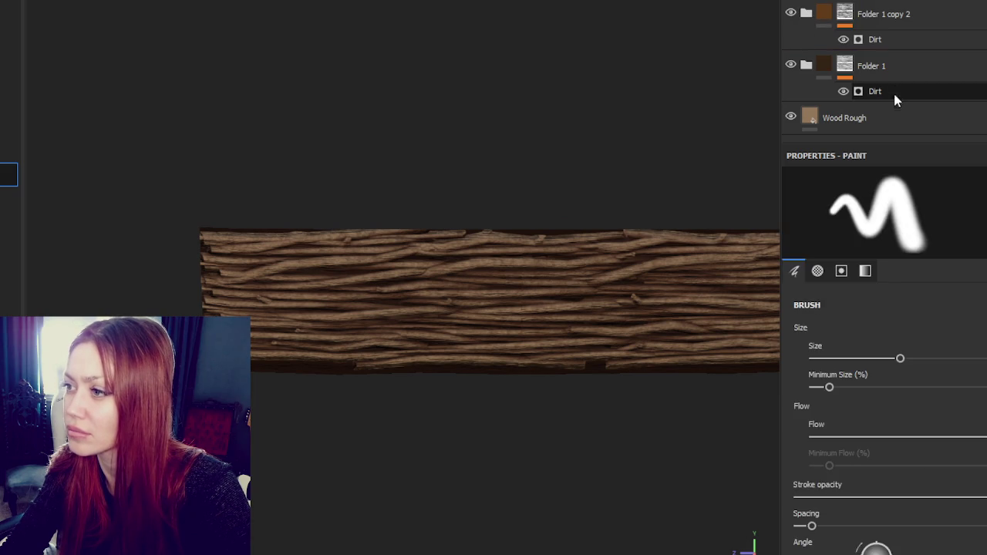
pyautogui.hotkey('ctrl', 'a')
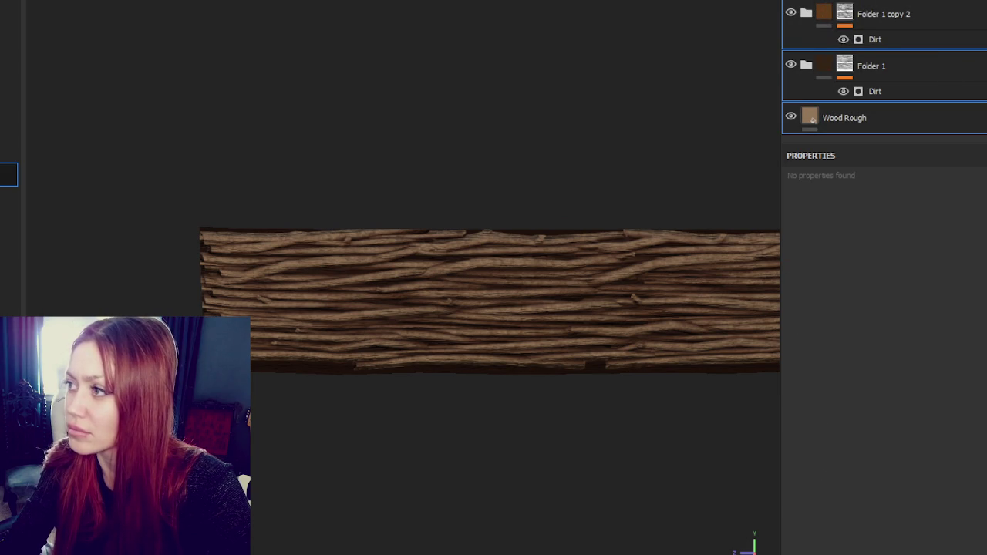
pyautogui.hotkey('ctrl', 'd')
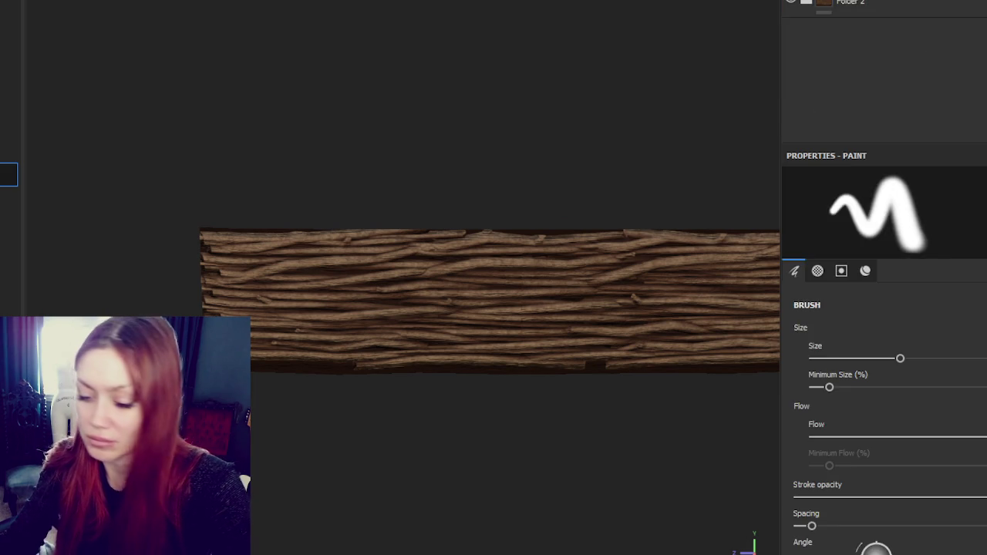
pyautogui.hotkey('ctrl', 's')
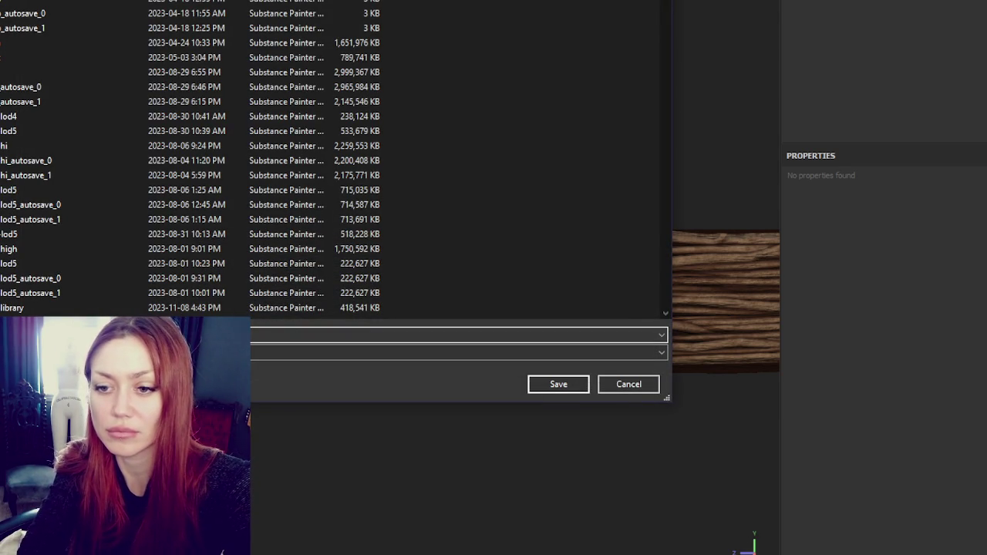
# - Confirm the Save dialog to save the project file
pyautogui.press('Return')
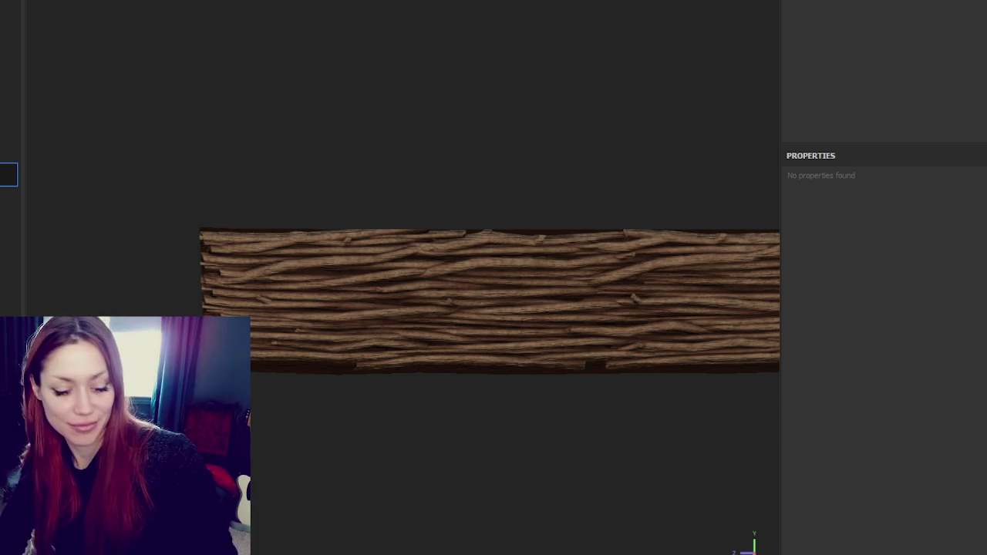
# - Open Folder 2's layer options and select the Wood Rough fill layer
pyautogui.rightClick(922, 7)
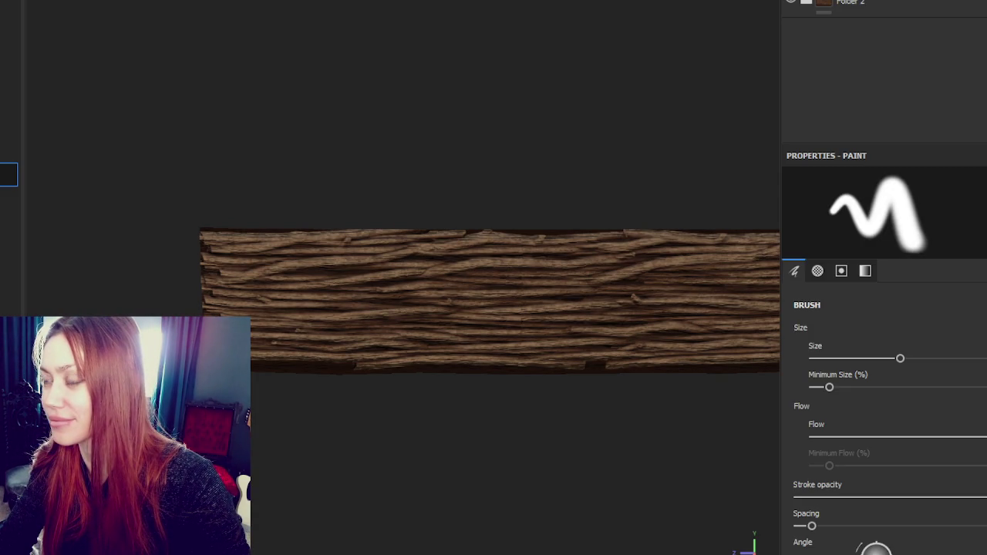
pyautogui.scroll(3, 837, 7)
pyautogui.click(848, 100)
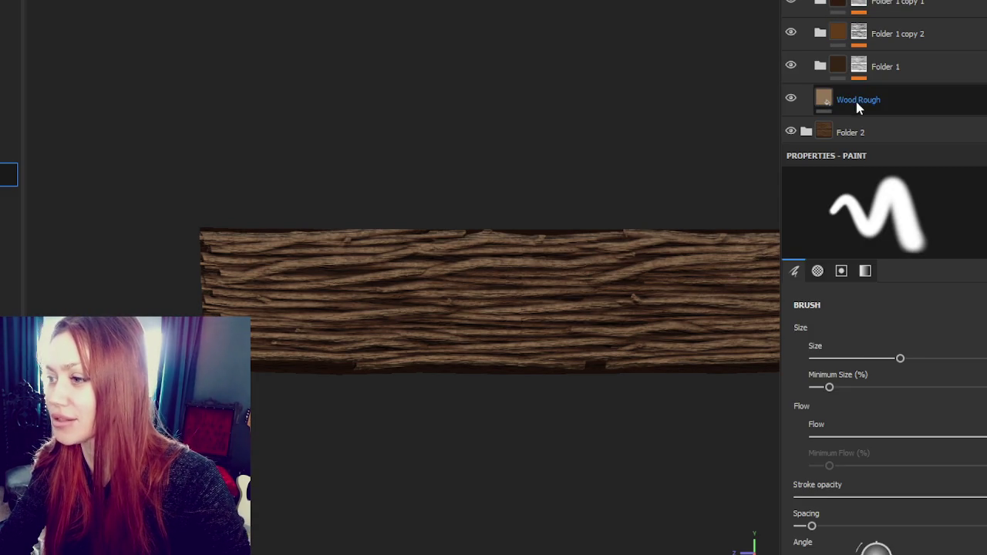
pyautogui.scroll(2, 554, 349)
pyautogui.scroll(-3, 942, 357)
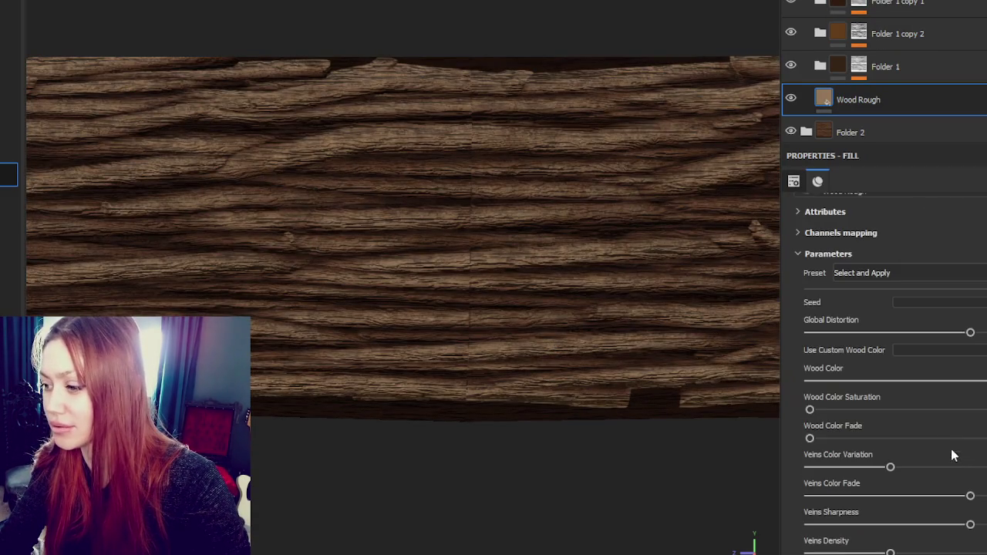
pyautogui.scroll(3, 961, 359)
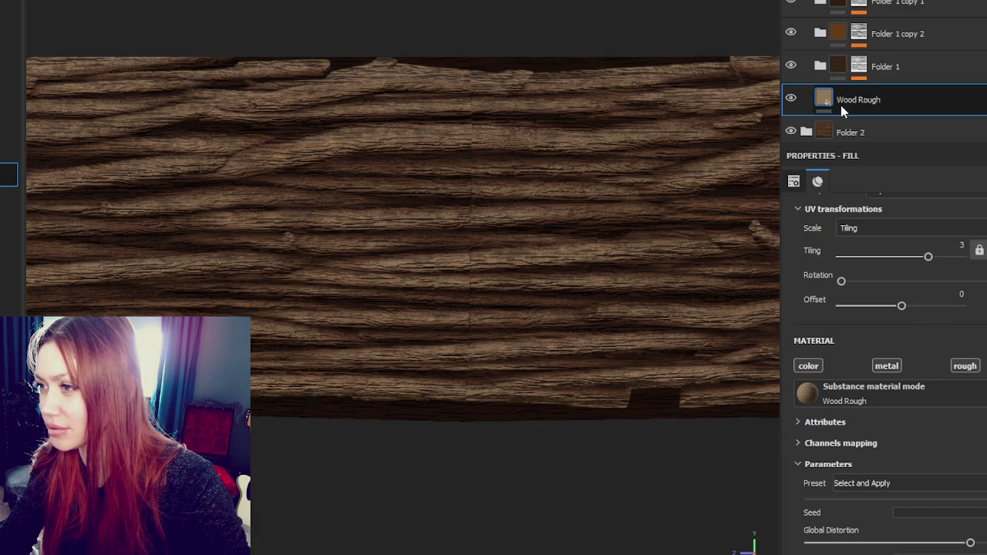
# - Expand Folder 1 and select it to show its Dirt mask
pyautogui.click(831, 69)
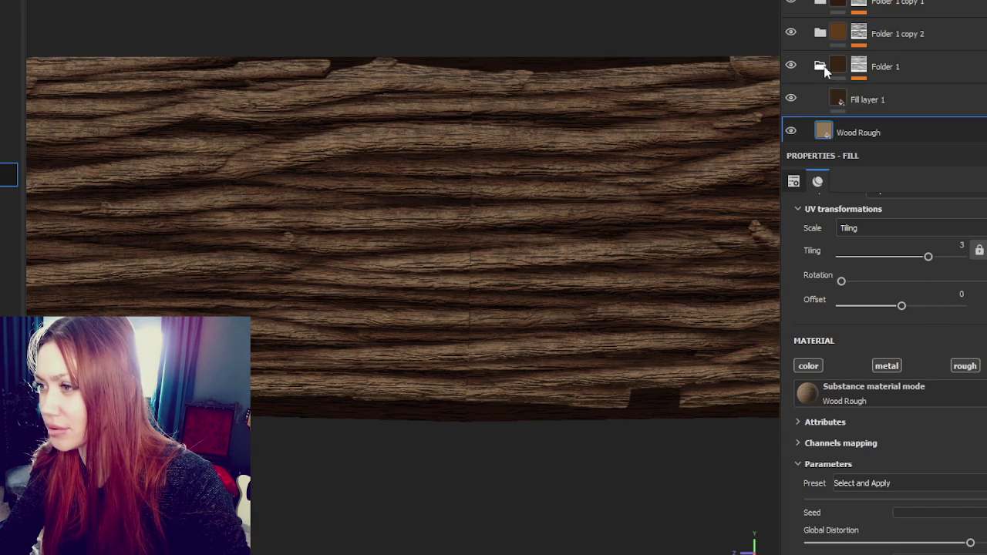
pyautogui.click(862, 67)
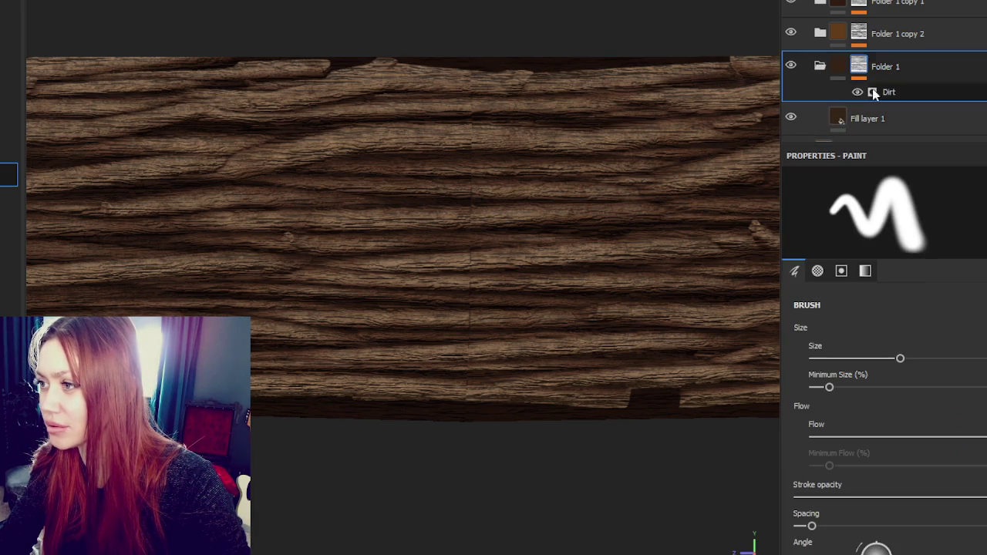
pyautogui.scroll(-5, 974, 452)
pyautogui.scroll(-5, 974, 432)
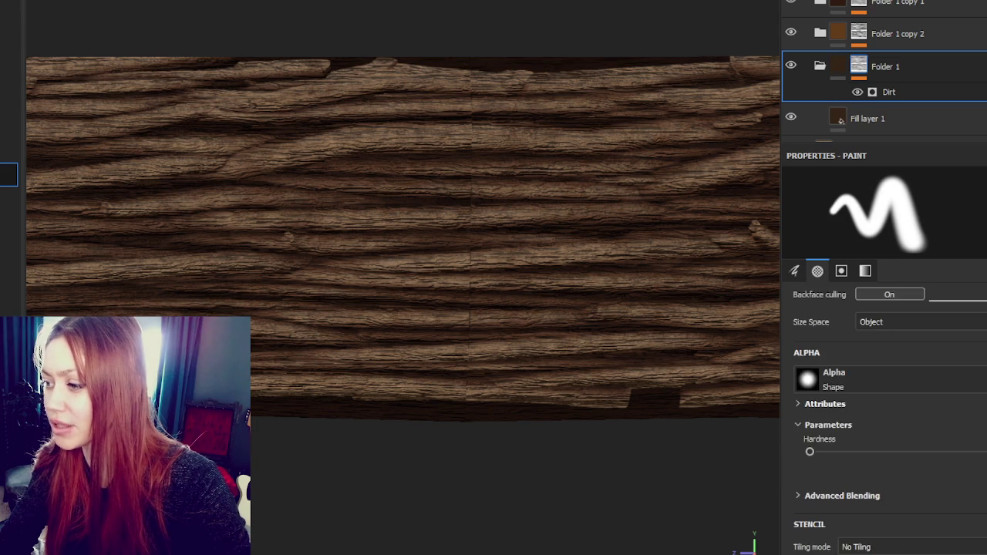
pyautogui.scroll(-5, 972, 371)
pyautogui.scroll(4, 972, 367)
pyautogui.scroll(4, 956, 326)
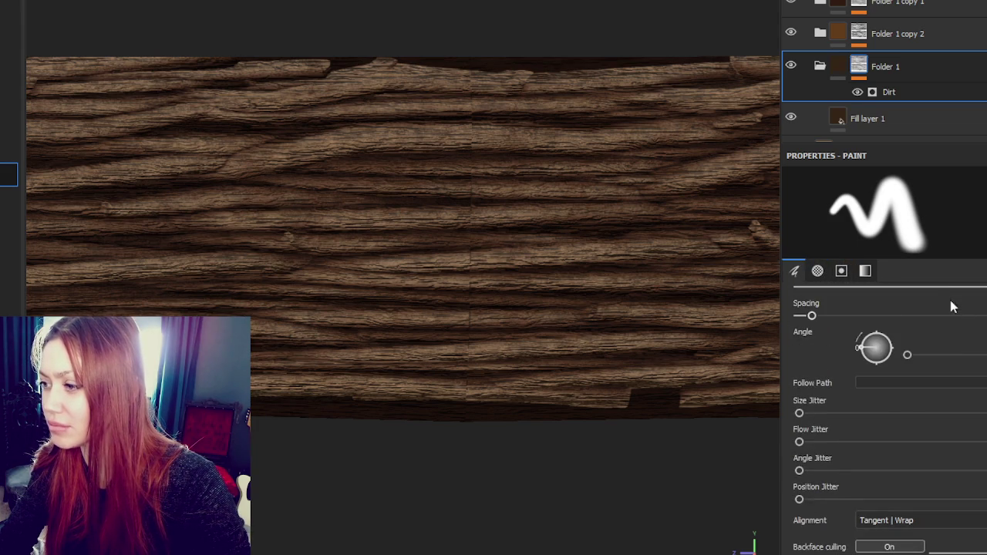
# - Review the Dirt mask settings of Folder 1 copy 1, Folder 1 copy 2 and Folder 1
pyautogui.click(820, 35)
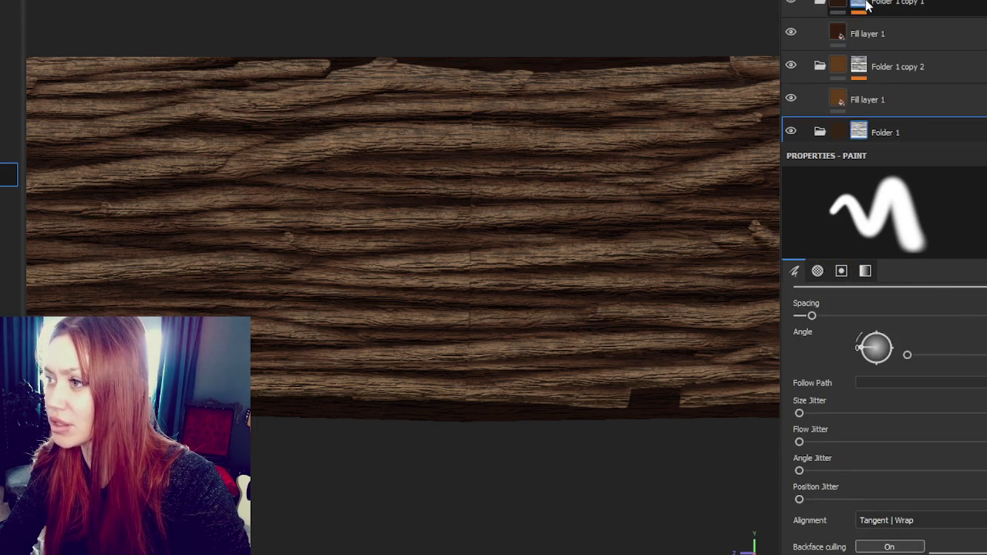
pyautogui.scroll(2, 887, 62)
pyautogui.click(887, 26)
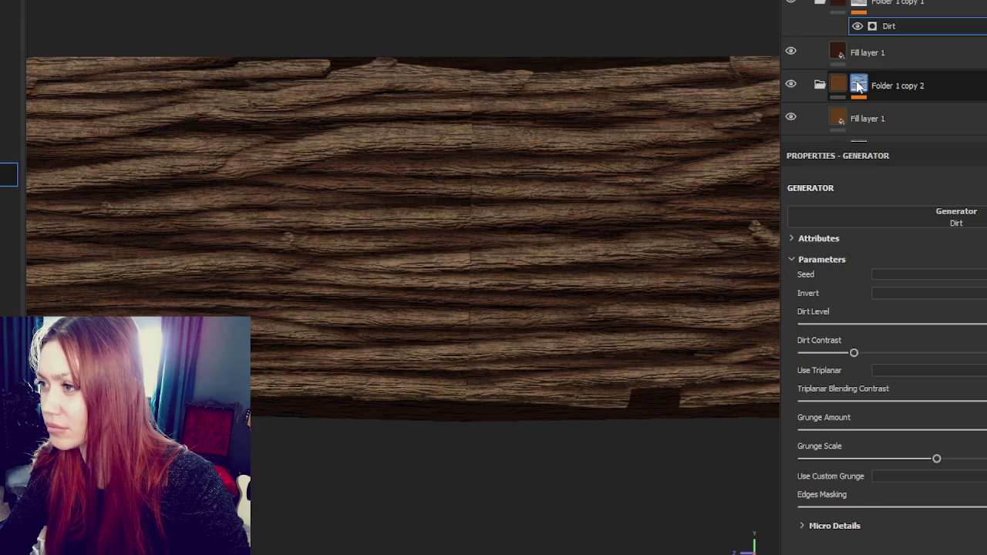
pyautogui.click(820, 83)
pyautogui.click(889, 110)
pyautogui.scroll(-2, 857, 78)
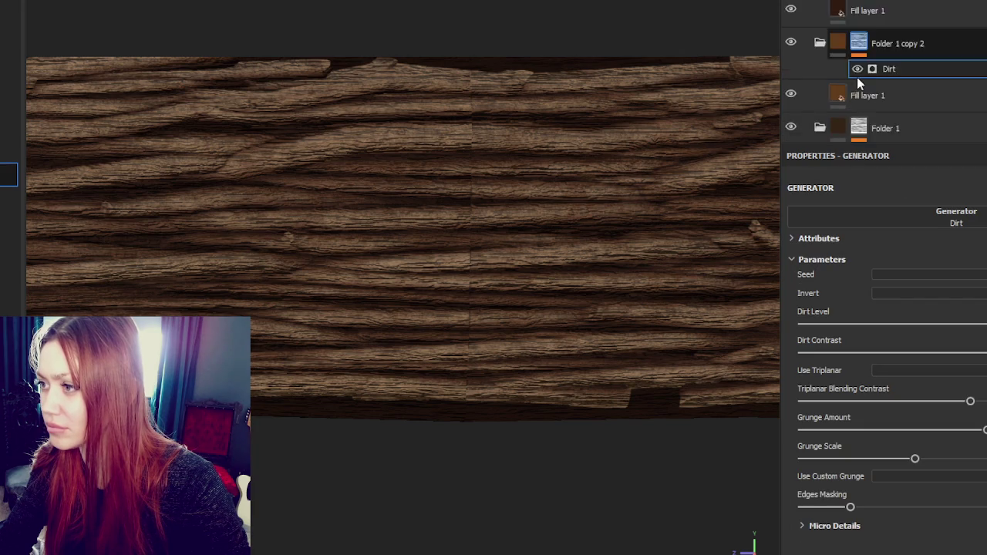
pyautogui.scroll(-1, 864, 100)
pyautogui.click(873, 111)
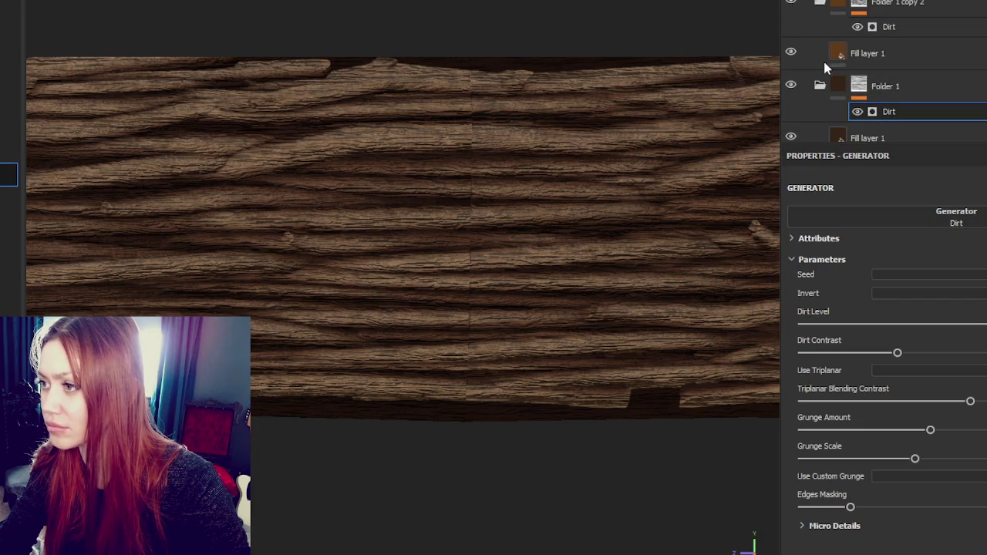
pyautogui.scroll(-1, 872, 108)
pyautogui.scroll(1, 848, 116)
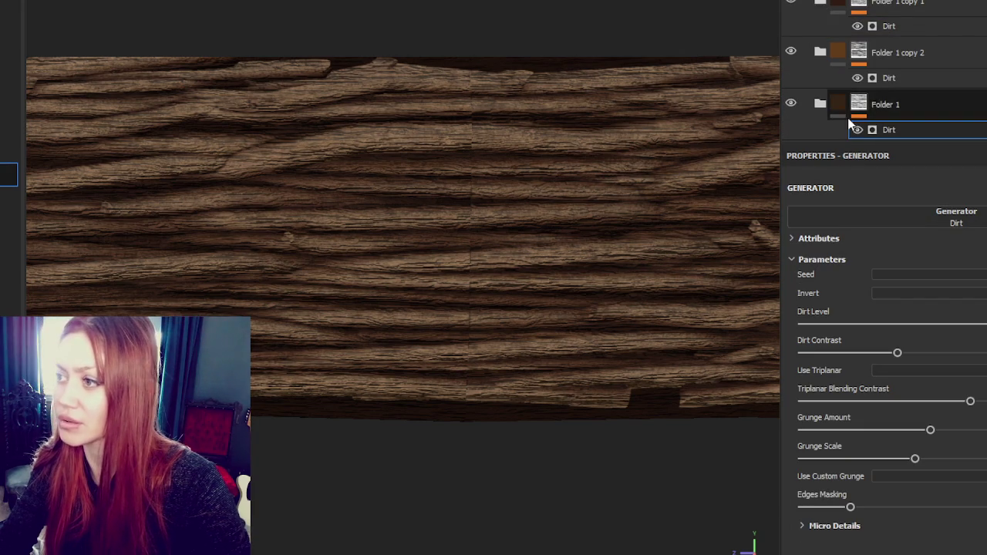
pyautogui.scroll(-2, 848, 121)
# - Nudge the Wood Rough fill's UV rotation slightly off zero to angle the grain
pyautogui.click(874, 89)
pyautogui.scroll(2, 928, 463)
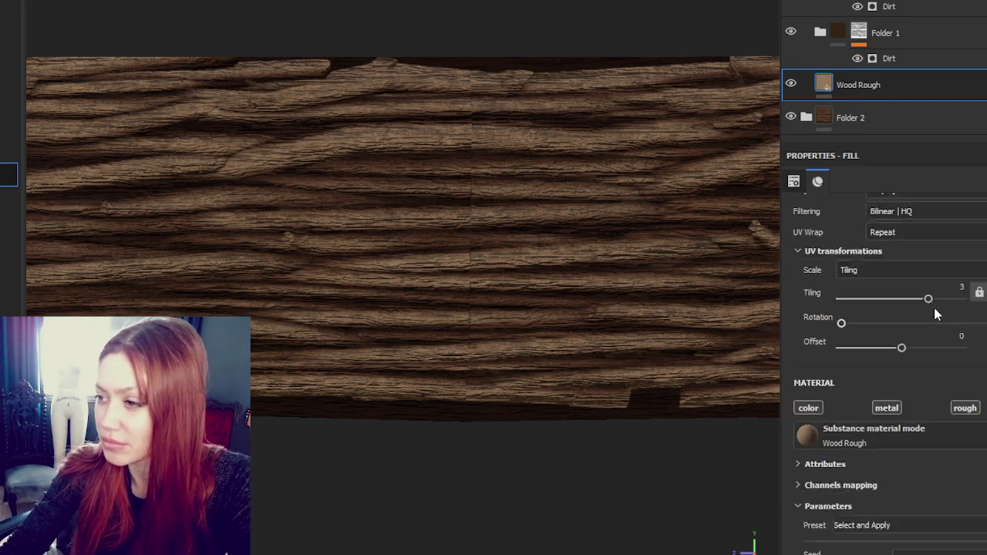
pyautogui.scroll(1, 934, 309)
pyautogui.moveTo(842, 368)
pyautogui.mouseDown()
pyautogui.moveTo(855, 365)
pyautogui.moveTo(844, 369)
pyautogui.mouseUp()
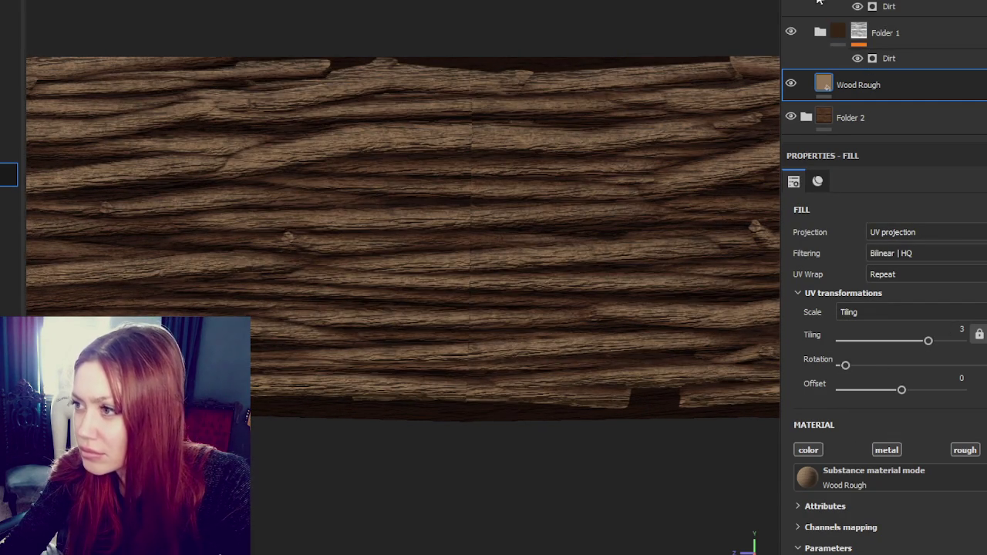
# - Return to the paint brush settings and hide Folder 2 to show the bare mesh
pyautogui.rightClick(826, 31)
pyautogui.click(902, 24)
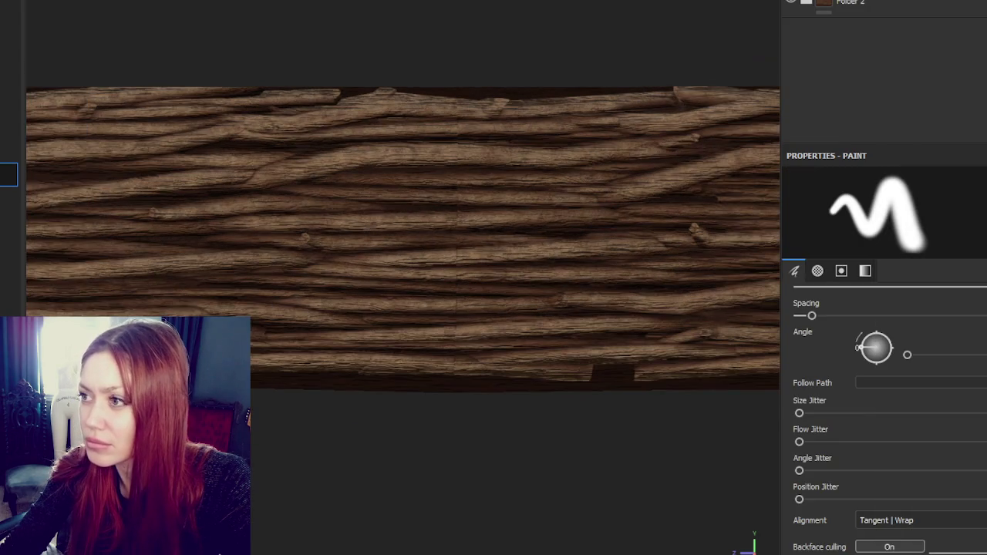
pyautogui.click(790, 2)
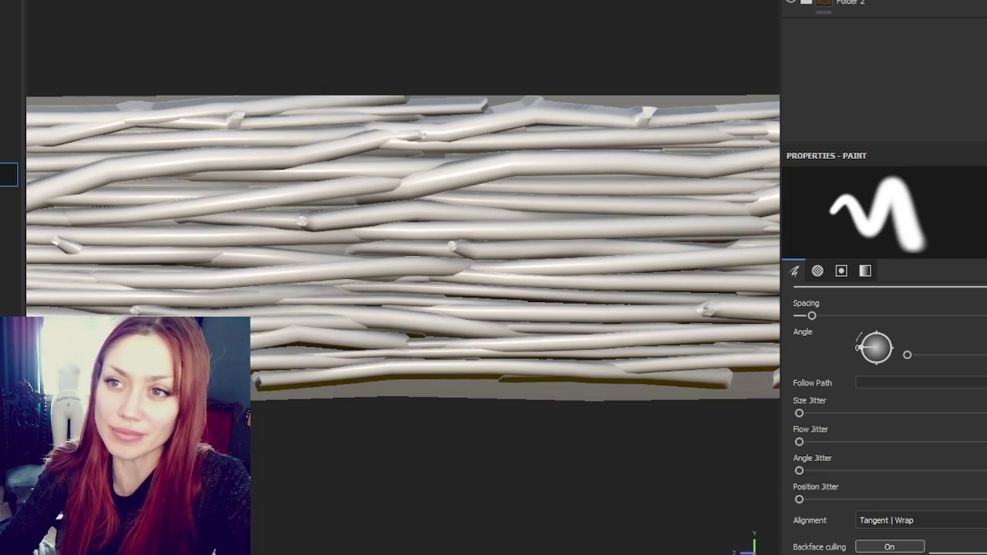
# - Change the soft wide brush to a thin, hard-edged one with the [ shortcut
pyautogui.press('[')
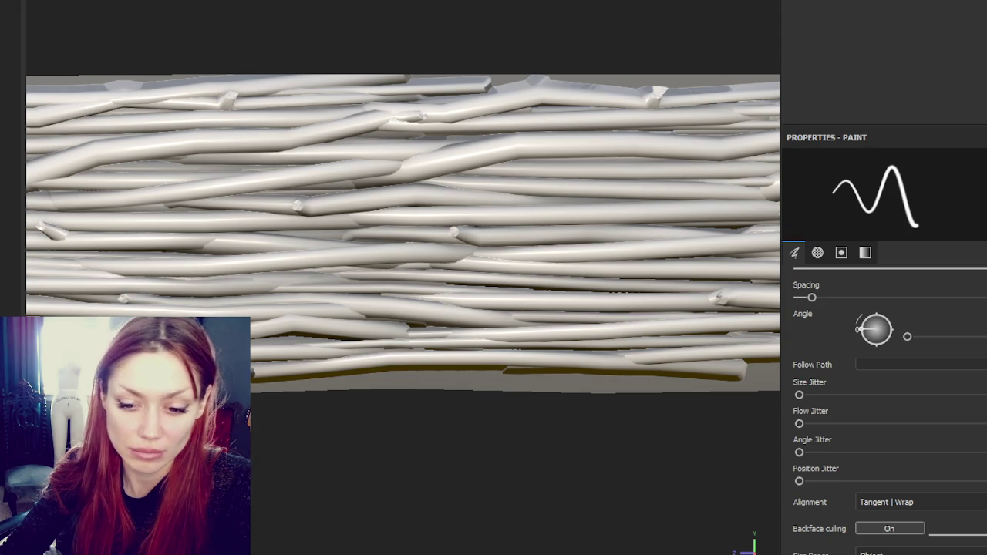
# - Search Windows for 'wacom' and launch Wacom Tablet Properties
pyautogui.press('super')
pyautogui.write('wacom')
pyautogui.press('Return')
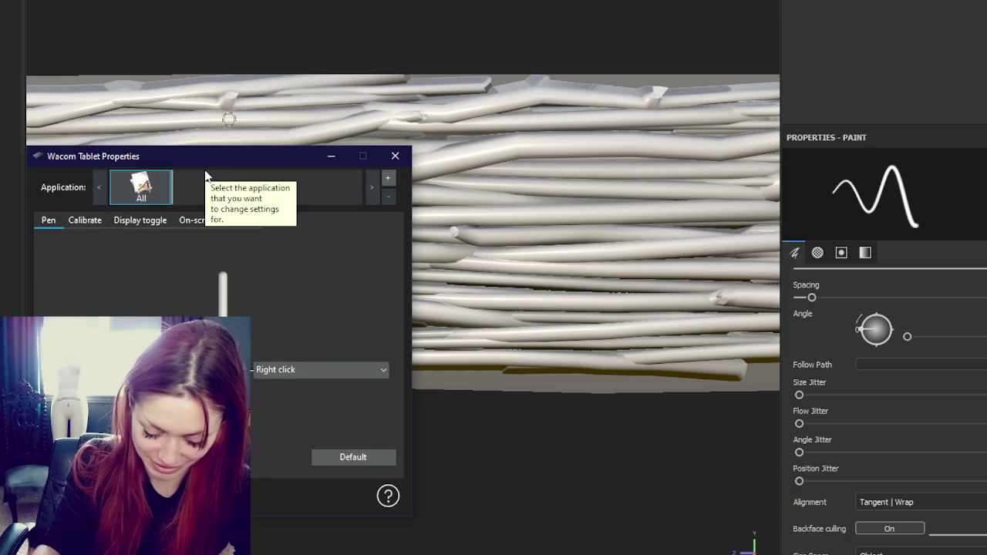
# - Run a first pen calibration, close the tablet settings, and test a stroke on the canvas
pyautogui.click(425, 59)
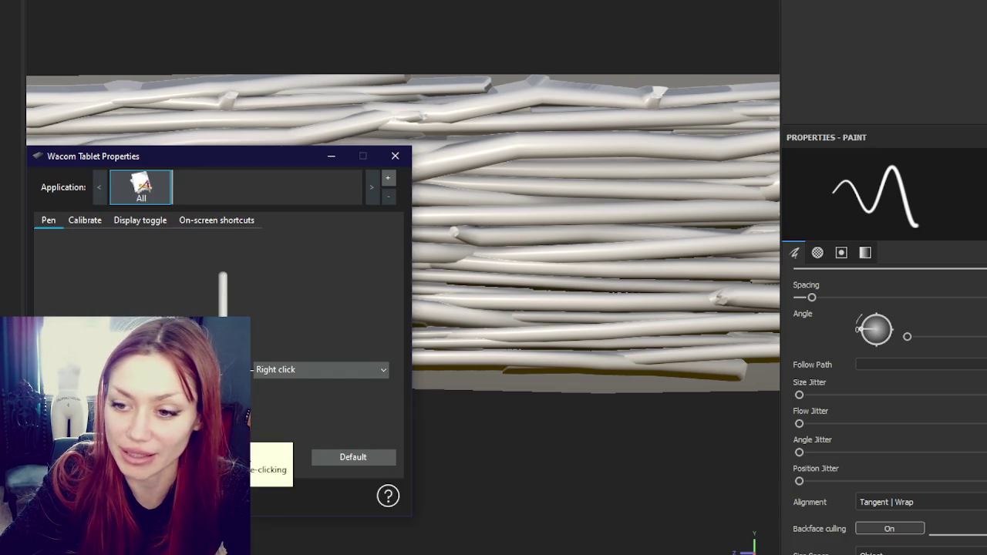
pyautogui.click(96, 222)
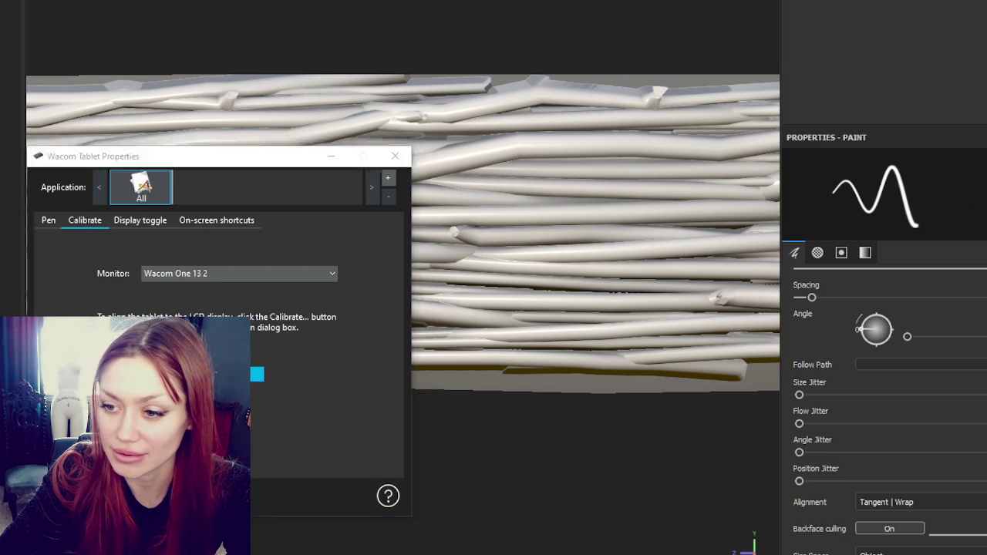
pyautogui.click(257, 374)
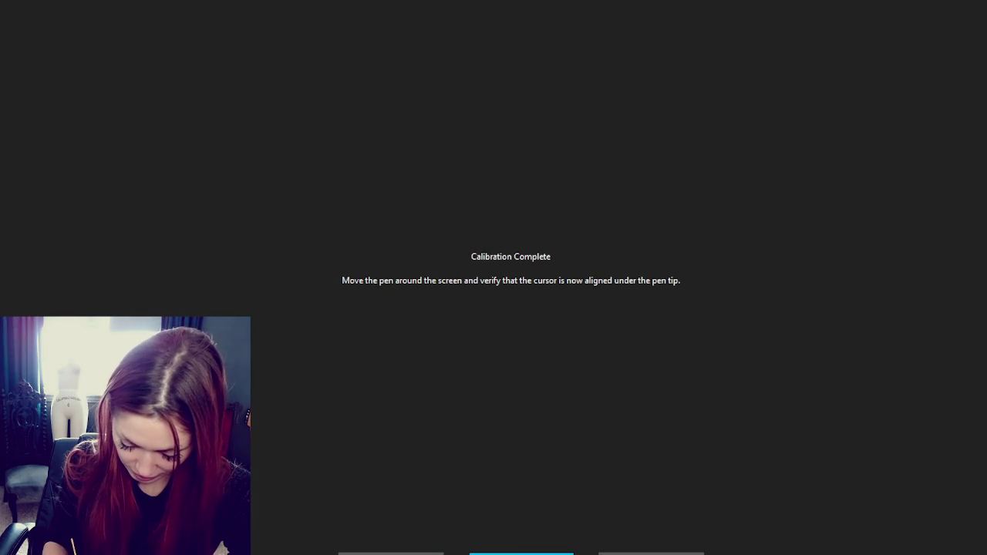
pyautogui.press('Return')
pyautogui.click(395, 157)
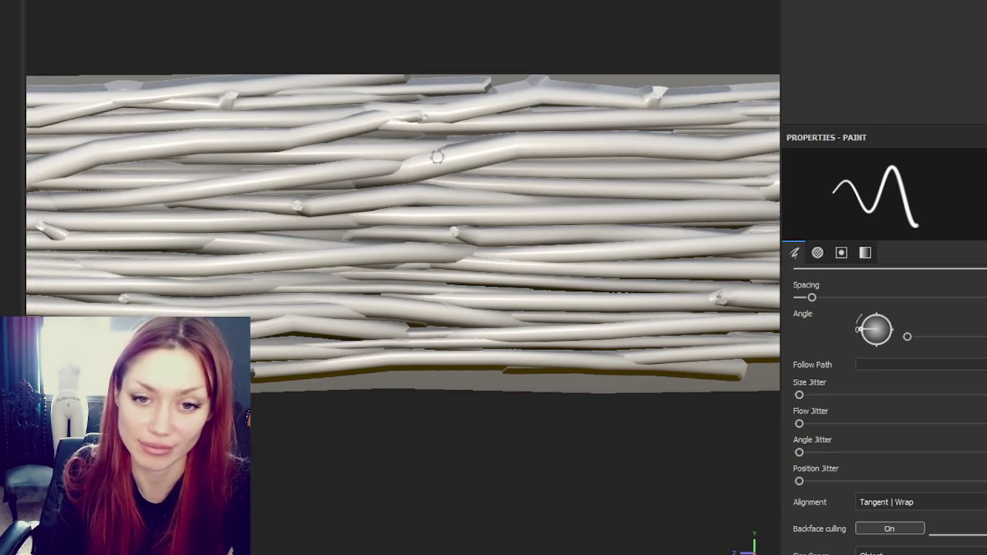
pyautogui.moveTo(404, 174); pyautogui.dragTo(463, 138)
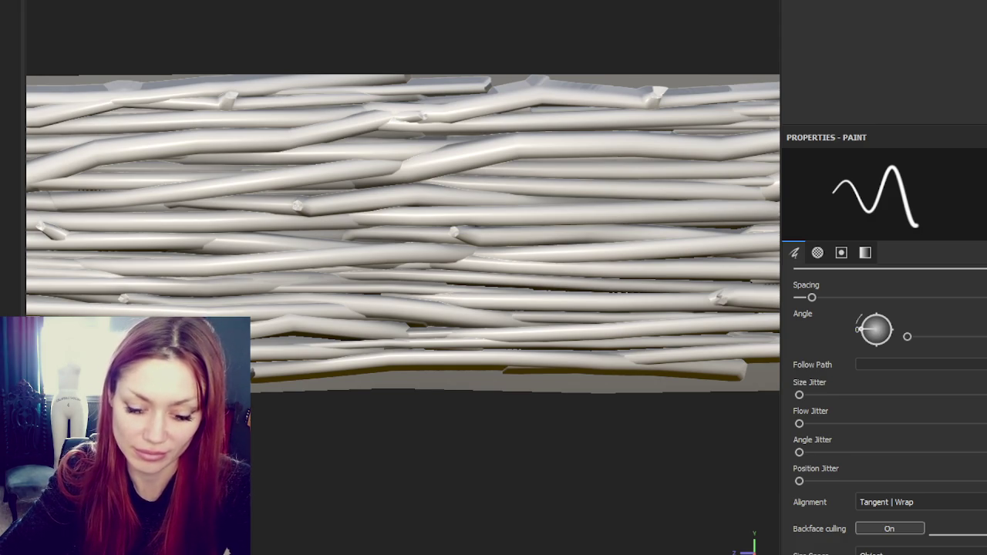
# - Reopen Wacom Tablet Properties, recalibrate the pen to the Wacom One 13, and close it
pyautogui.press('super')
pyautogui.write('wacom')
pyautogui.press('Return')
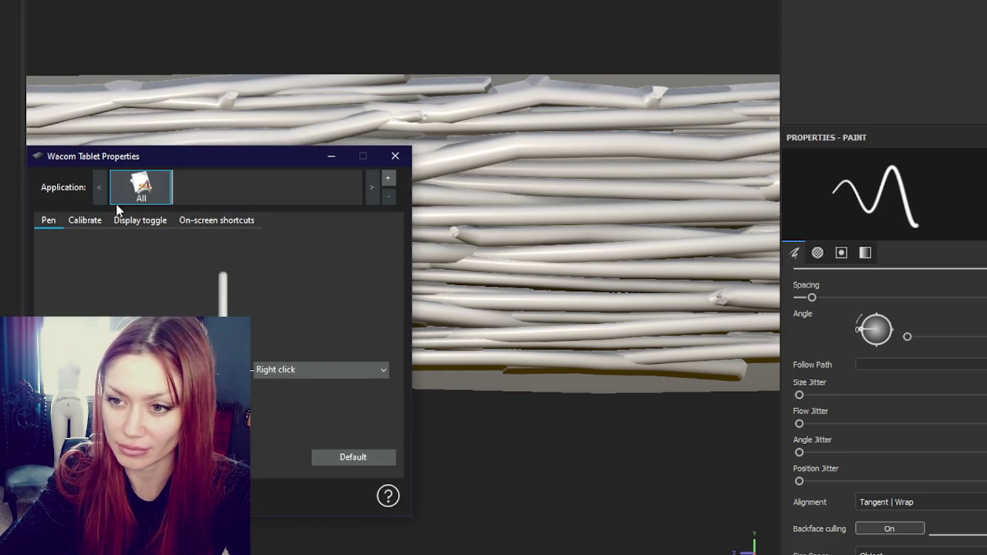
pyautogui.click(89, 220)
pyautogui.click(258, 374)
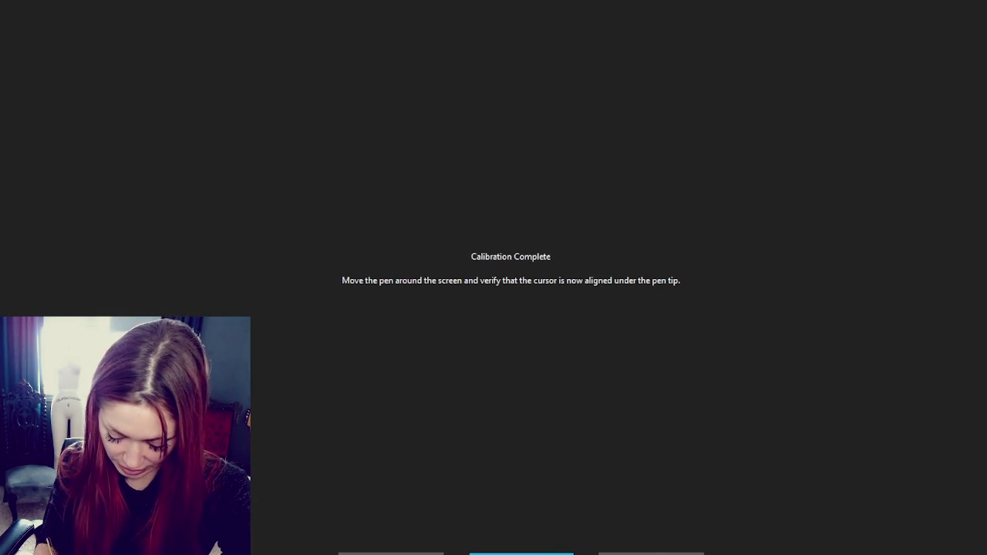
pyautogui.click(521, 552)
pyautogui.click(395, 156)
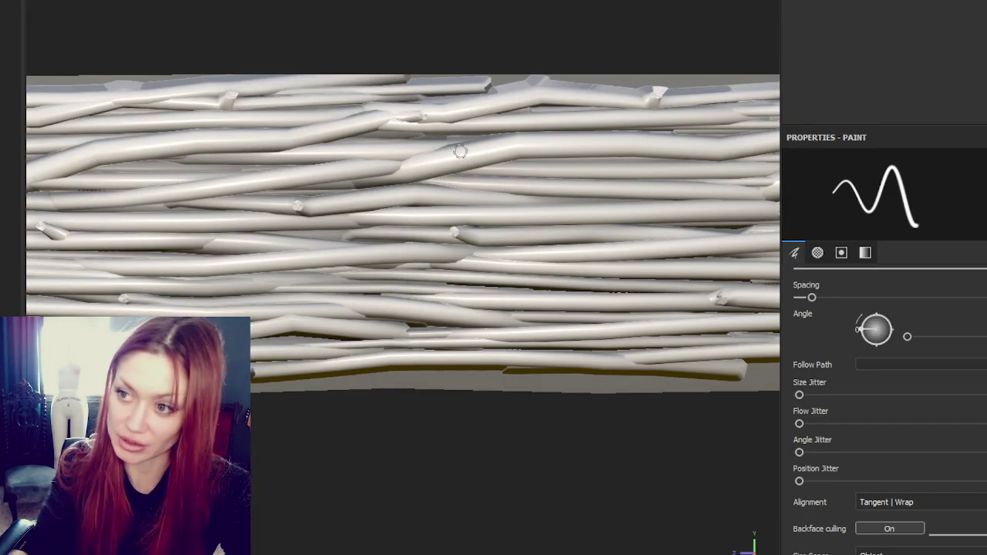
pyautogui.scroll(1, 458, 150)
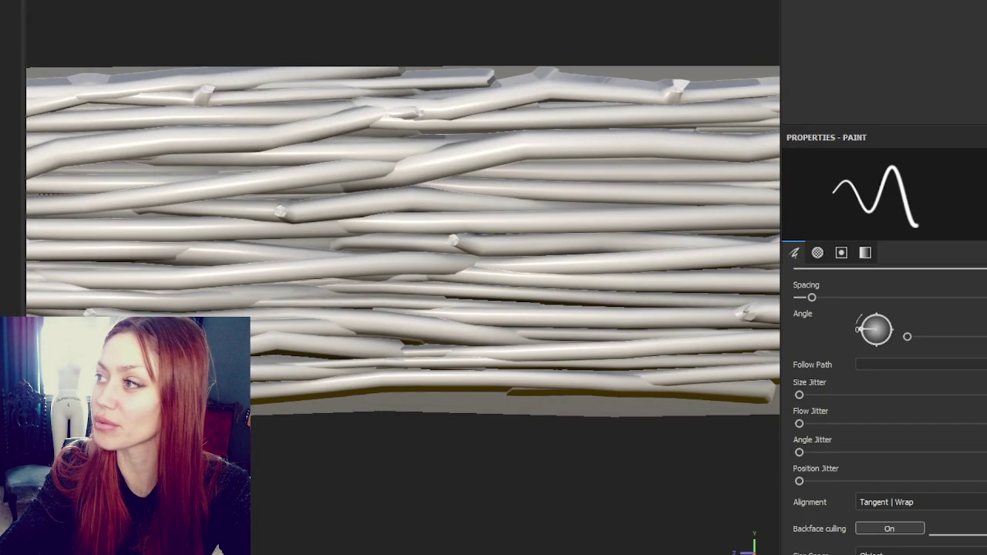